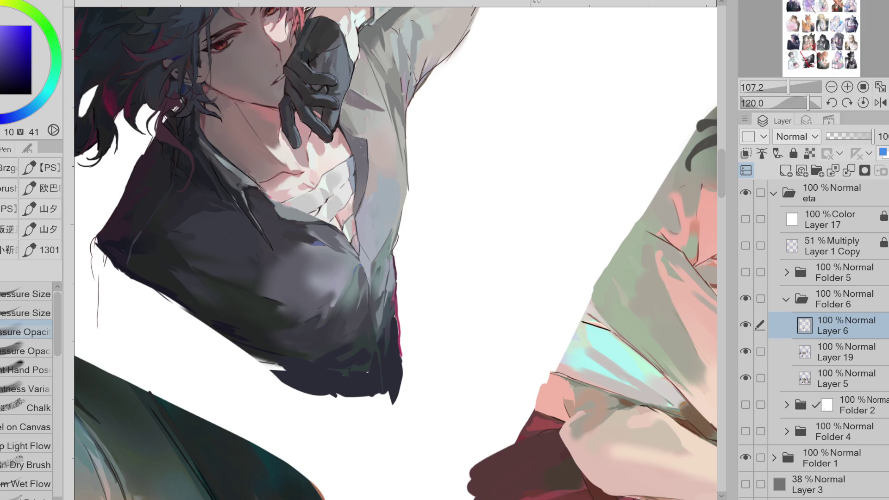
Step: Merge Layer 6 down into Layer 19 and brush lighter grey-blue strokes onto the jacket
{"action": "key", "text": "e"}
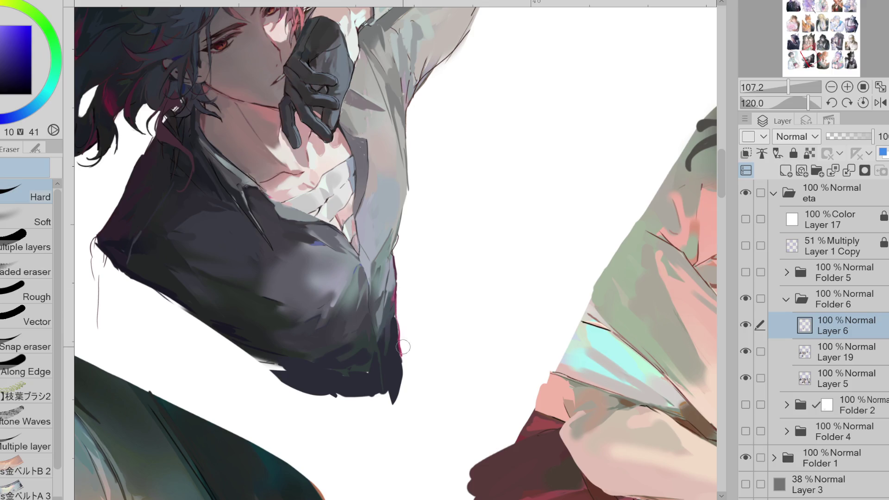
{"action": "key", "text": "p"}
{"action": "left_click", "coordinate": [369, 291], "text": "alt"}
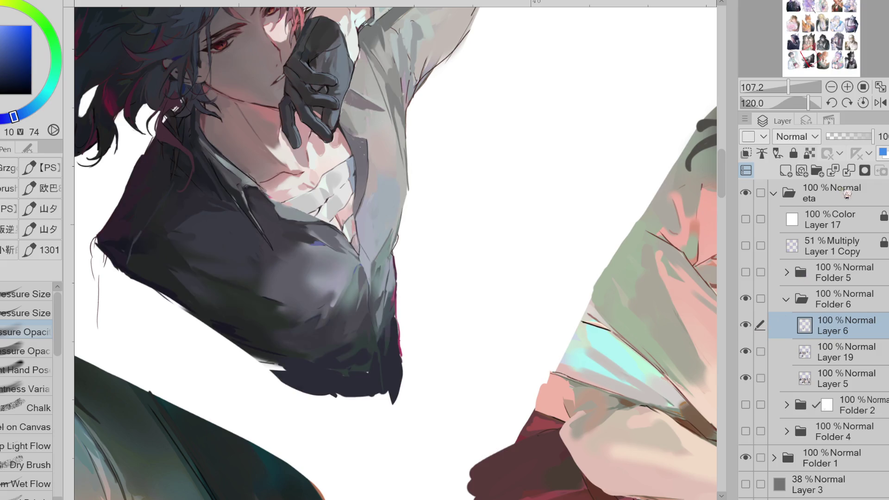
{"action": "left_click", "coordinate": [850, 171]}
{"action": "mouse_move", "coordinate": [377, 273]}
{"action": "left_mouse_down"}
{"action": "mouse_move", "coordinate": [347, 278]}
{"action": "mouse_move", "coordinate": [380, 283]}
{"action": "mouse_move", "coordinate": [375, 269]}
{"action": "mouse_move", "coordinate": [378, 278]}
{"action": "left_mouse_up"}
Step: Select the Pressure Size brush and shift a sampled jacket colour's hue toward magenta-pink
{"action": "left_click", "coordinate": [51, 314]}
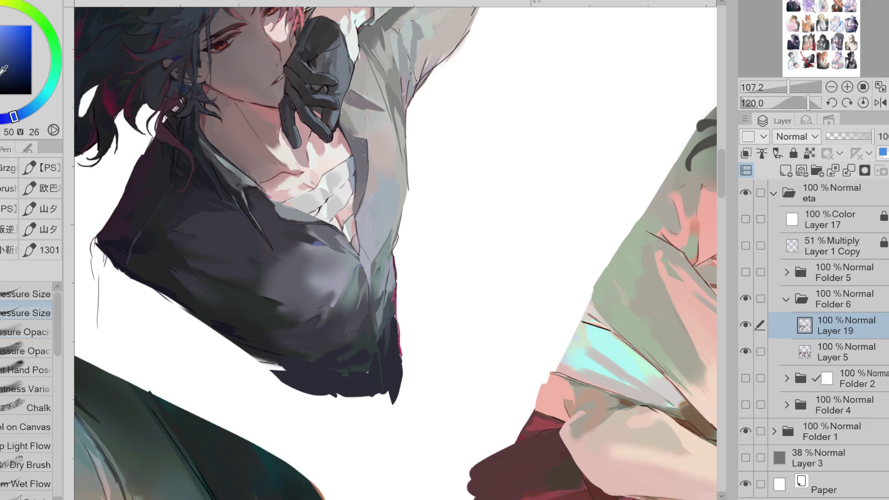
{"action": "left_click", "coordinate": [399, 326], "text": "alt"}
{"action": "left_click", "coordinate": [346, 314], "text": "alt"}
{"action": "left_click", "coordinate": [26, 15]}
{"action": "left_click_drag", "start_coordinate": [27, 15], "coordinate": [25, 17]}
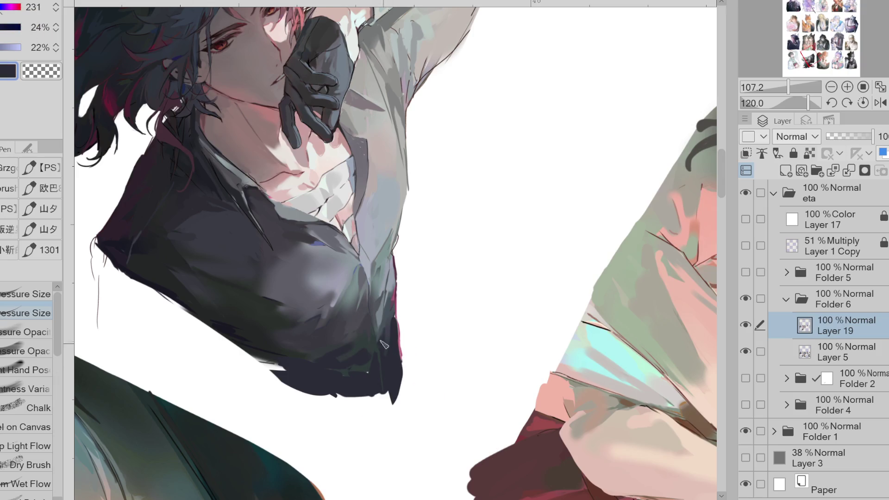
{"action": "mouse_move", "coordinate": [26, 13]}
{"action": "left_mouse_down"}
{"action": "mouse_move", "coordinate": [5, 29]}
{"action": "mouse_move", "coordinate": [5, 48]}
{"action": "left_mouse_up"}
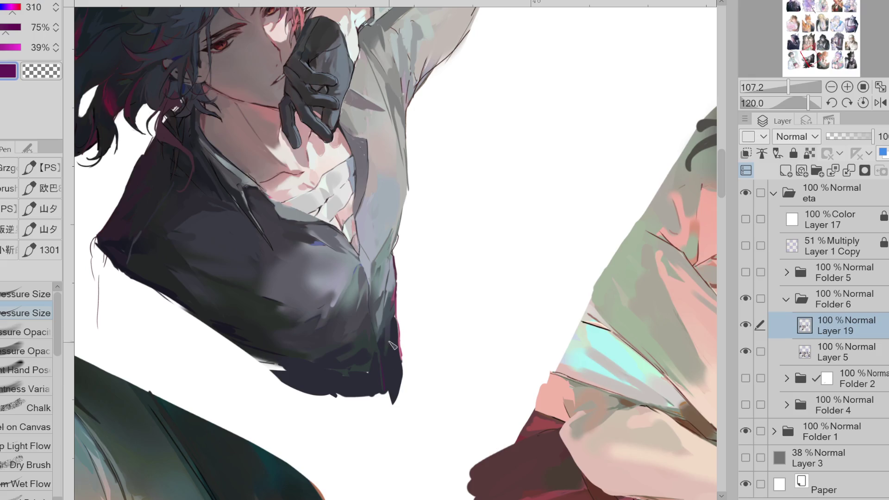
{"action": "left_click_drag", "start_coordinate": [13, 7], "coordinate": [16, 7]}
Step: Sample the jacket's near-black as the painting colour
{"action": "left_click", "coordinate": [180, 156], "text": "alt"}
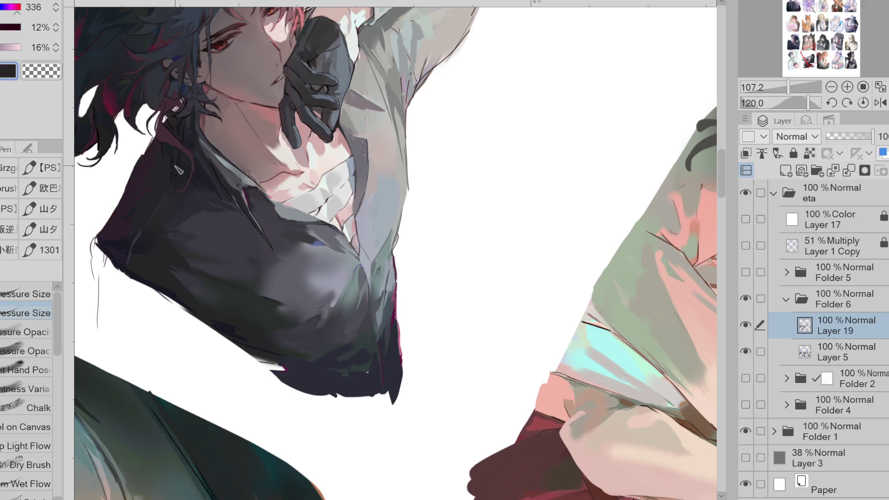
{"action": "left_click", "coordinate": [183, 170], "text": "alt"}
{"action": "scroll", "coordinate": [198, 111], "scroll_direction": "up", "scroll_amount": 2}
Step: Zoom in on the collar and paint a dark crimson edge along it
{"action": "left_click", "coordinate": [205, 147], "text": "alt"}
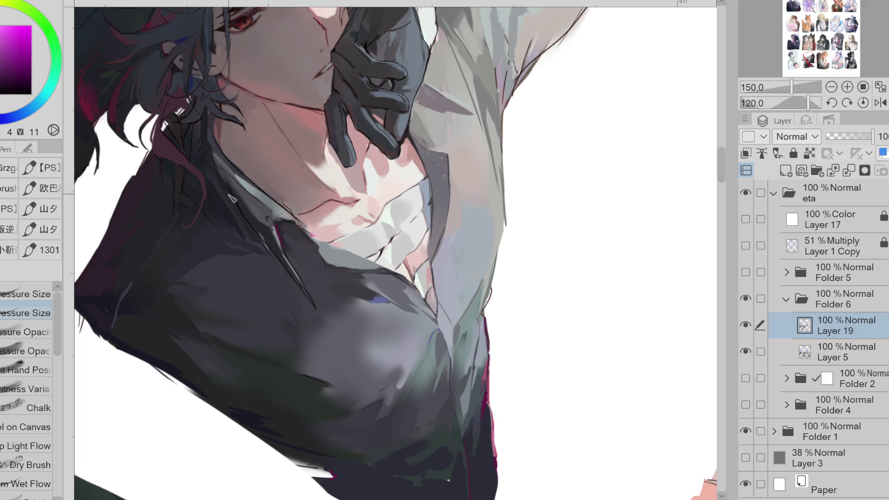
{"action": "left_click", "coordinate": [244, 192], "text": "alt"}
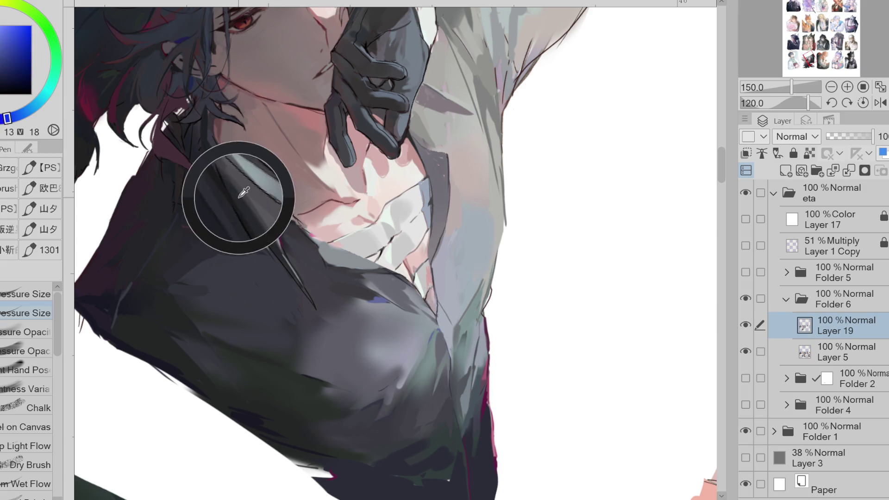
{"action": "left_click", "coordinate": [276, 215], "text": "alt"}
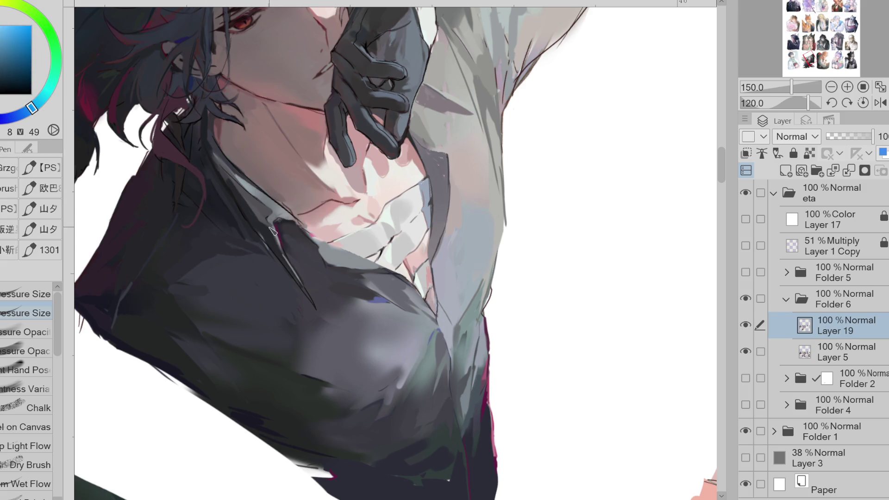
{"action": "left_click", "coordinate": [268, 233], "text": "alt"}
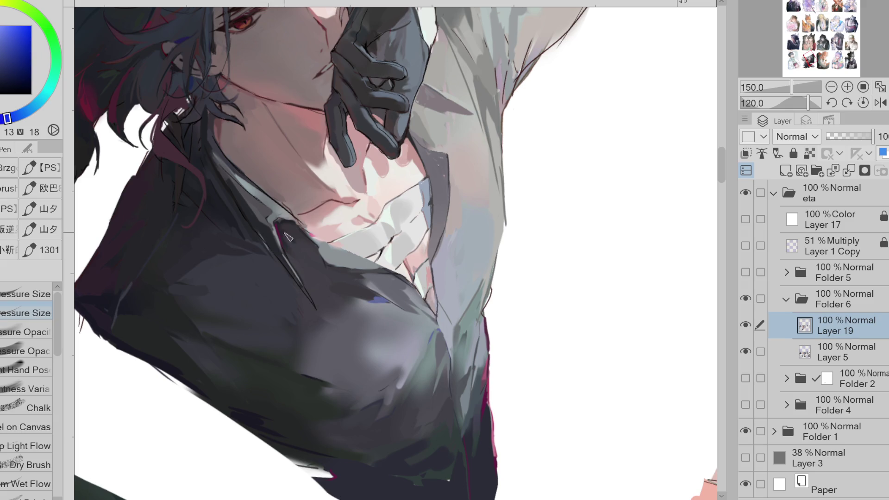
{"action": "left_click", "coordinate": [278, 228], "text": "alt"}
{"action": "left_click_drag", "start_coordinate": [292, 244], "coordinate": [325, 246]}
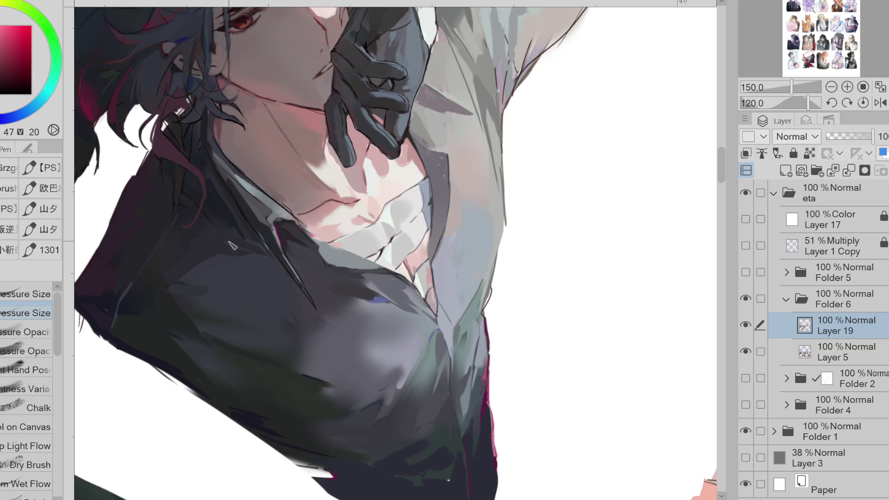
Step: Sample dark purple, blue-violet and jacket blues to refine the jacket and shoulder shading
{"action": "left_click", "coordinate": [177, 202], "text": "alt"}
{"action": "left_click", "coordinate": [194, 123], "text": "alt"}
{"action": "left_click", "coordinate": [187, 111], "text": "alt"}
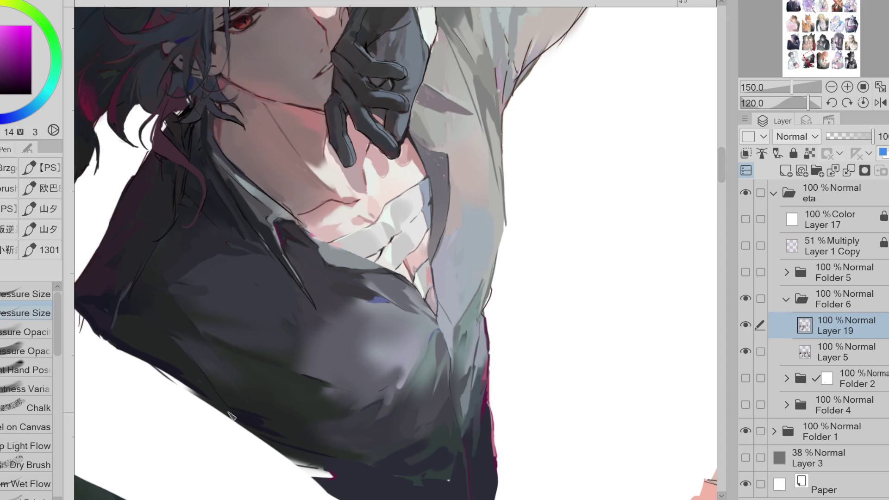
{"action": "left_click", "coordinate": [169, 370], "text": "alt"}
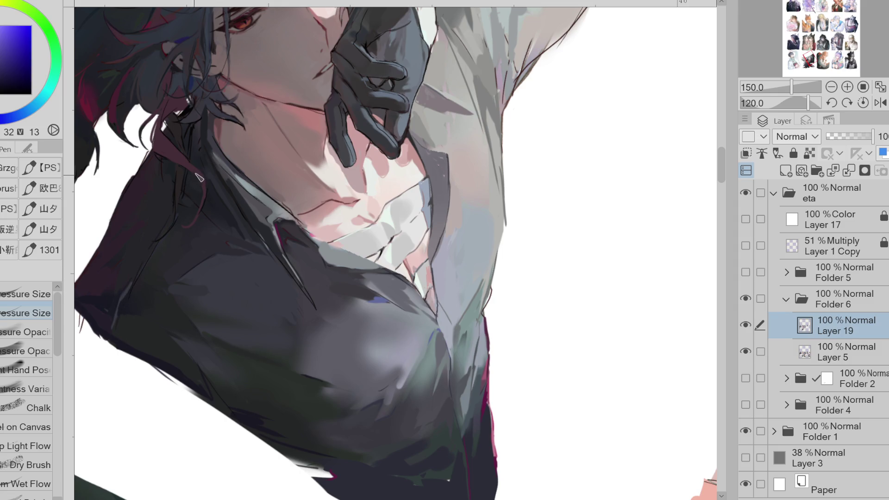
{"action": "left_click", "coordinate": [204, 139], "text": "alt"}
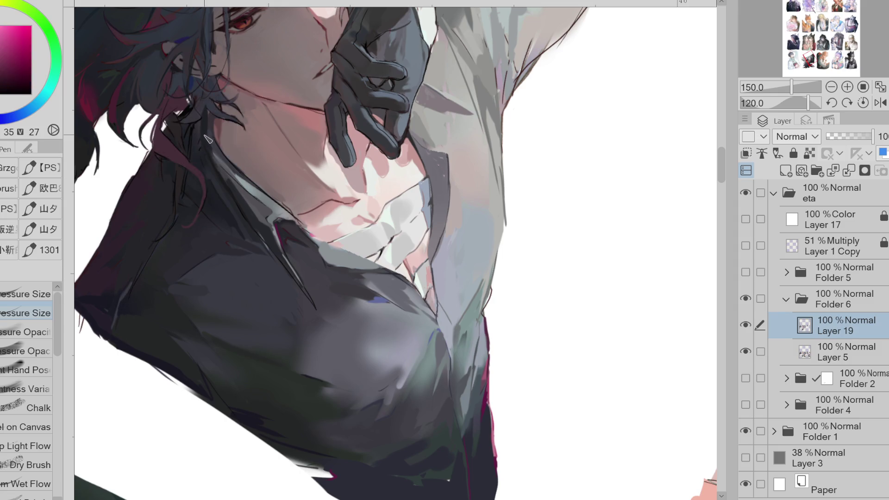
{"action": "left_click", "coordinate": [209, 121], "text": "alt"}
{"action": "left_click", "coordinate": [207, 250], "text": "alt"}
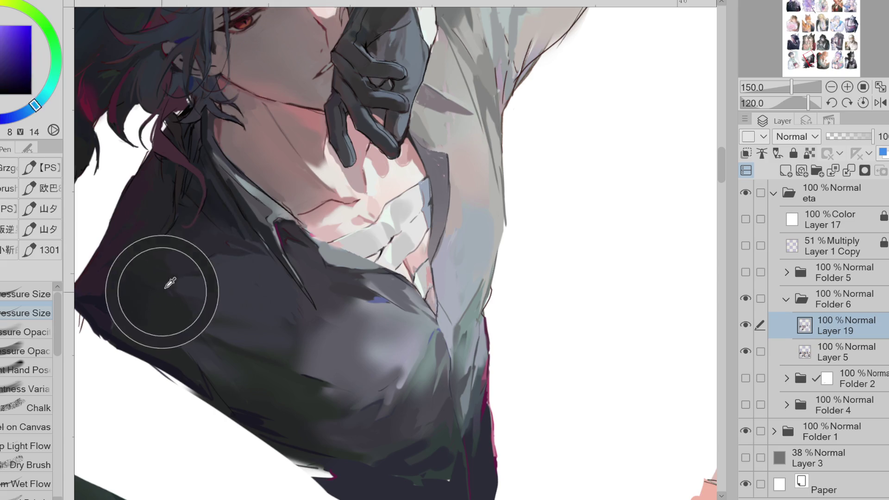
{"action": "left_click", "coordinate": [237, 230], "text": "alt"}
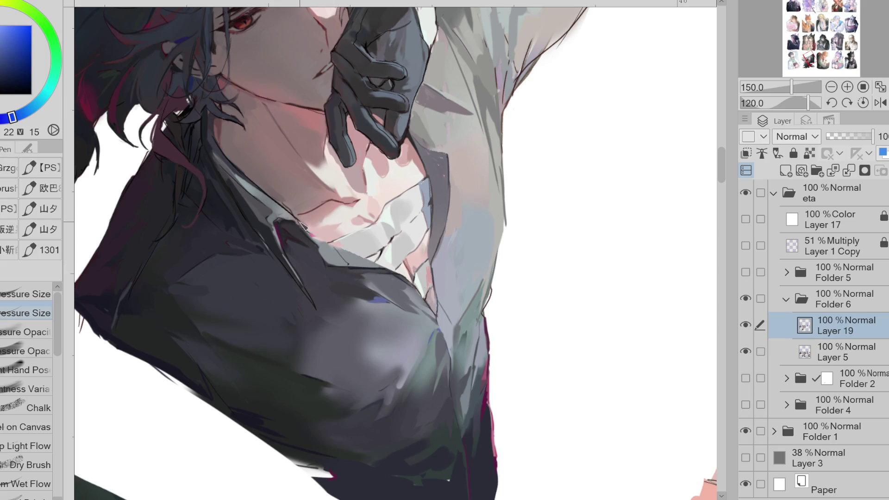
{"action": "left_click", "coordinate": [401, 212], "text": "alt"}
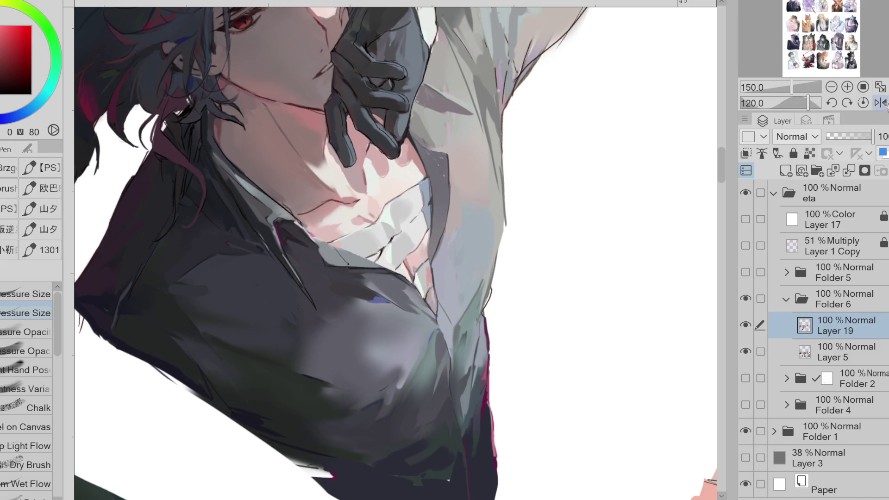
Step: Mirror the canvas view and sample collar, chest and hair tones
{"action": "key", "text": "h"}
{"action": "left_click", "coordinate": [509, 168], "text": "alt"}
{"action": "left_click", "coordinate": [510, 199], "text": "alt"}
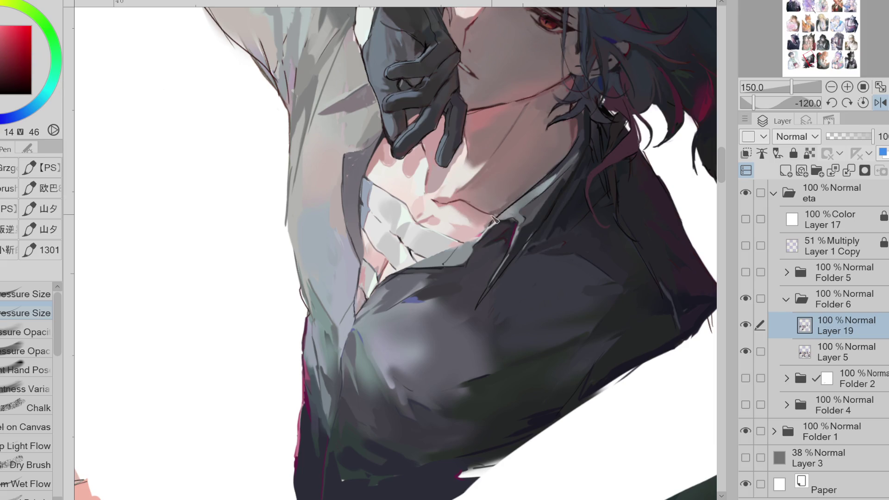
{"action": "left_click", "coordinate": [468, 209], "text": "alt"}
{"action": "left_click", "coordinate": [425, 155], "text": "alt"}
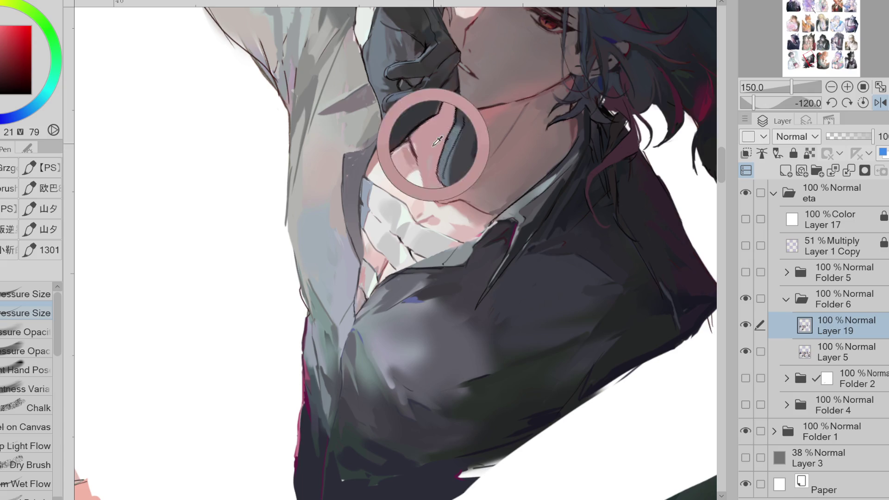
{"action": "left_click", "coordinate": [430, 157], "text": "alt"}
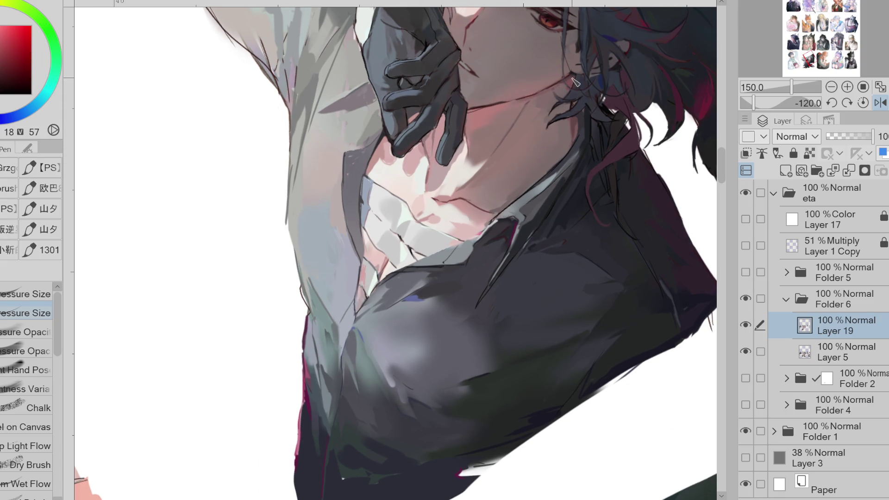
{"action": "left_click", "coordinate": [573, 79], "text": "alt"}
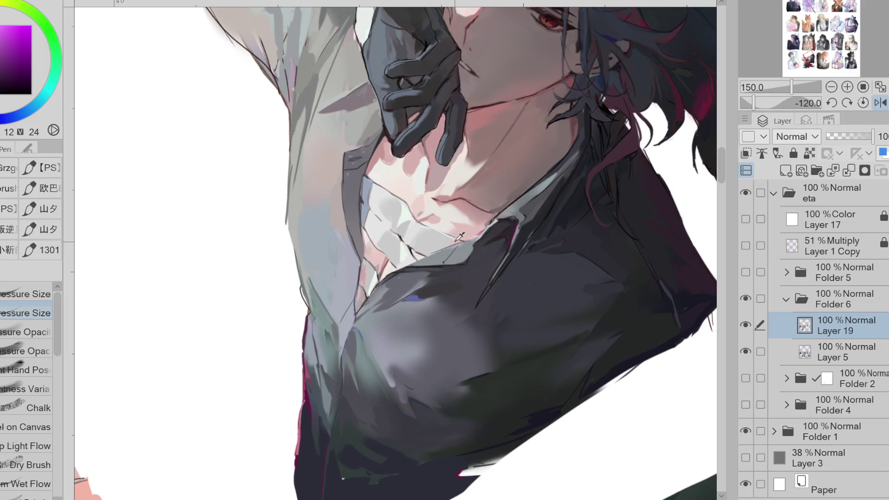
Step: Set a bright red and paint thin lines along the collar and sleeve edges
{"action": "left_click_drag", "start_coordinate": [19, 55], "coordinate": [3, 40]}
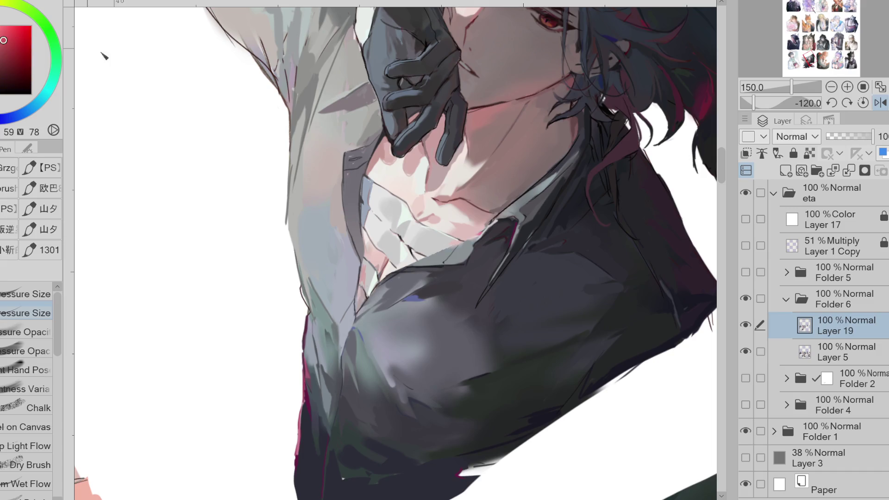
{"action": "left_click", "coordinate": [17, 54]}
{"action": "left_click_drag", "start_coordinate": [435, 251], "coordinate": [401, 269]}
{"action": "left_click_drag", "start_coordinate": [288, 220], "coordinate": [302, 284]}
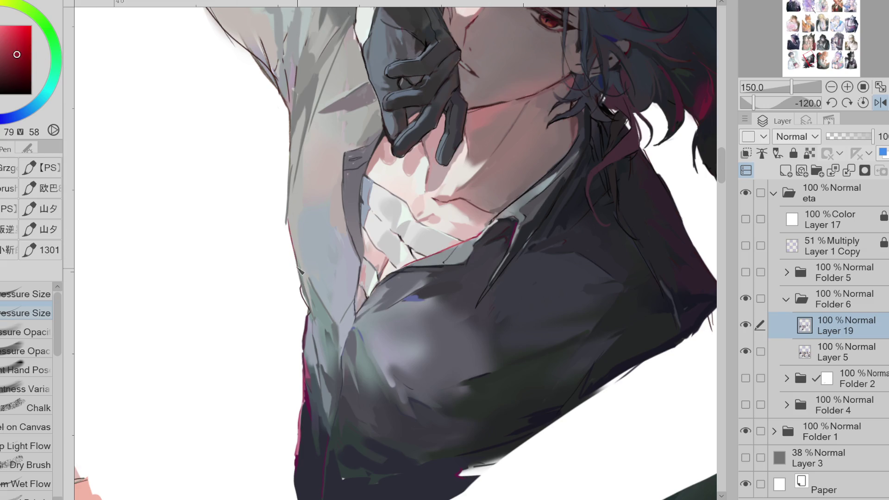
Step: Sample shirt greys and paint a dark vertical line down the shirt front
{"action": "left_click", "coordinate": [344, 324], "text": "alt"}
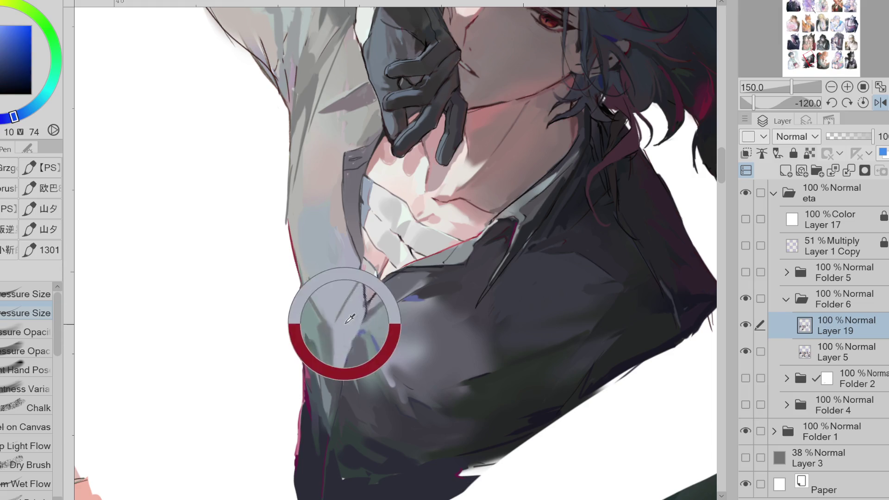
{"action": "left_click", "coordinate": [333, 394], "text": "alt"}
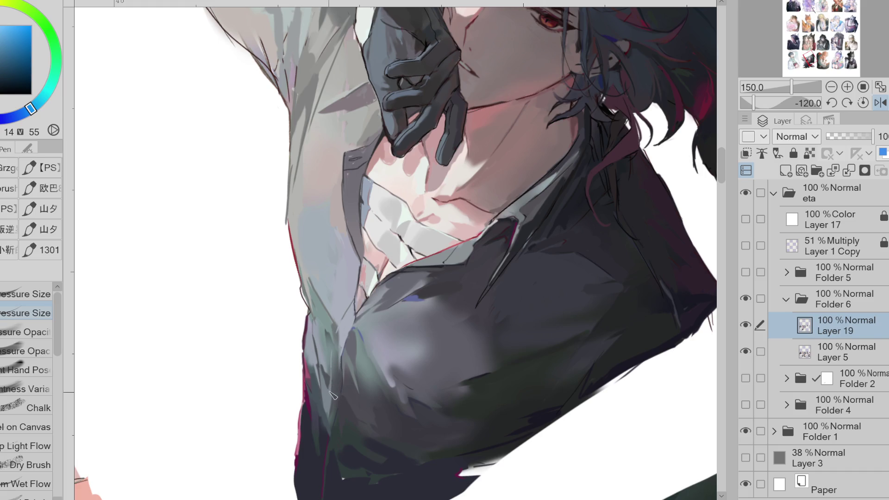
{"action": "left_click", "coordinate": [349, 336], "text": "alt"}
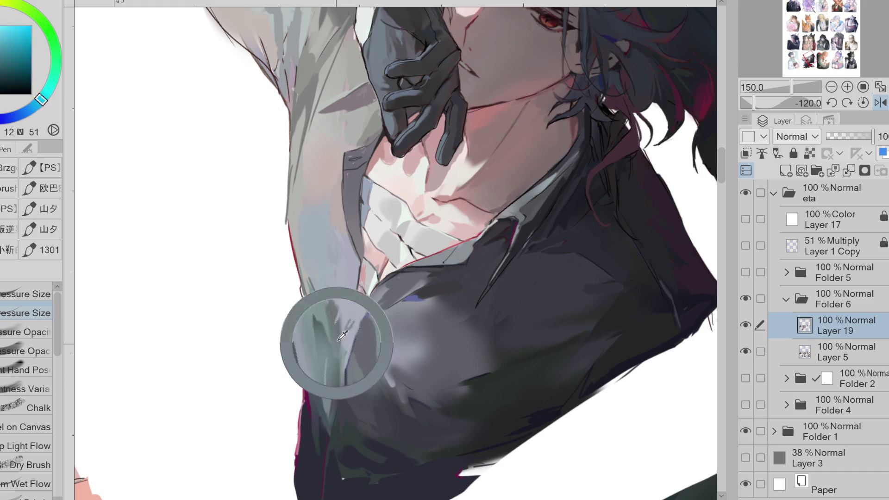
{"action": "left_click", "coordinate": [333, 369], "text": "alt"}
{"action": "left_click_drag", "start_coordinate": [337, 330], "coordinate": [333, 371]}
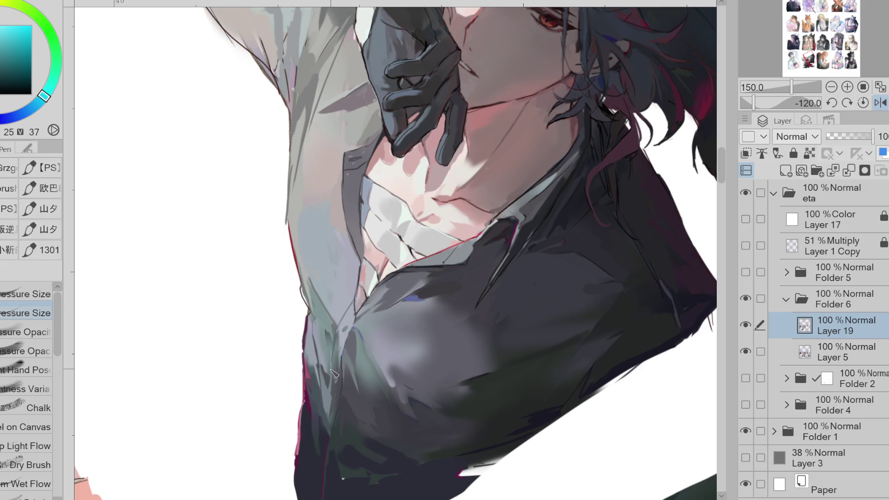
{"action": "left_click", "coordinate": [388, 384], "text": "alt"}
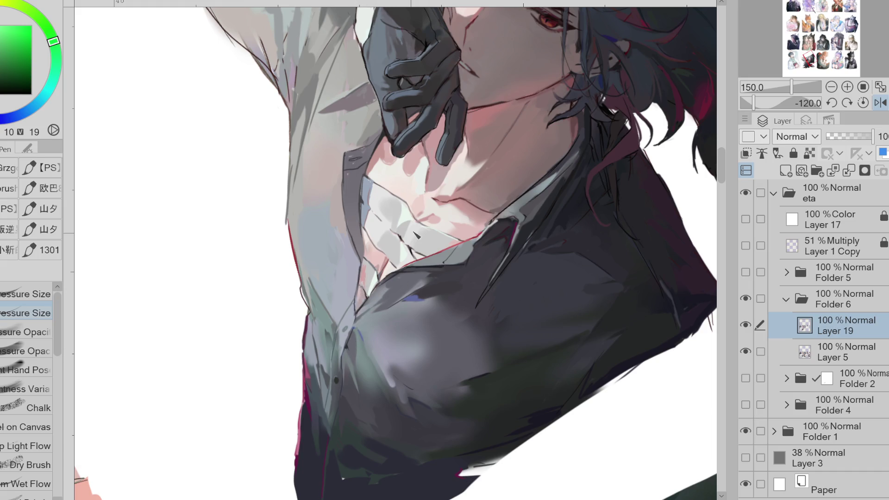
Step: Sample reds, greens, blues and collar-edge magenta from the painting
{"action": "left_click", "coordinate": [377, 157], "text": "alt"}
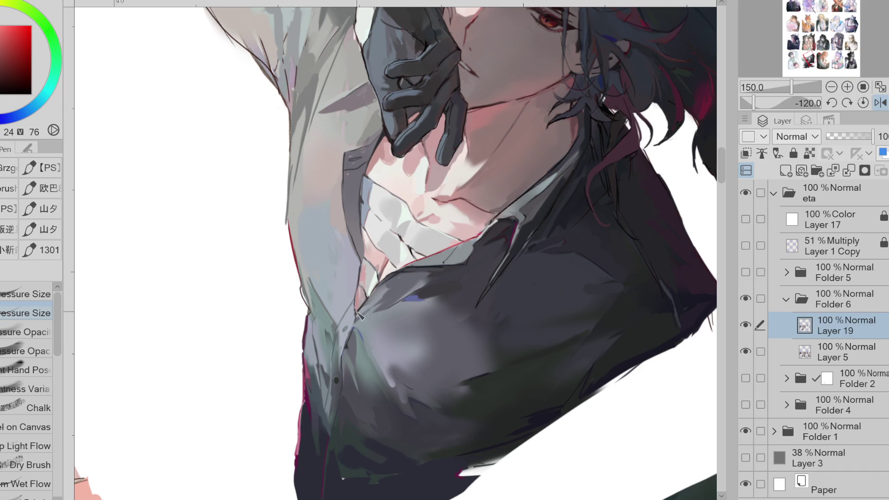
{"action": "left_click", "coordinate": [361, 297], "text": "alt"}
{"action": "left_click", "coordinate": [339, 380], "text": "alt"}
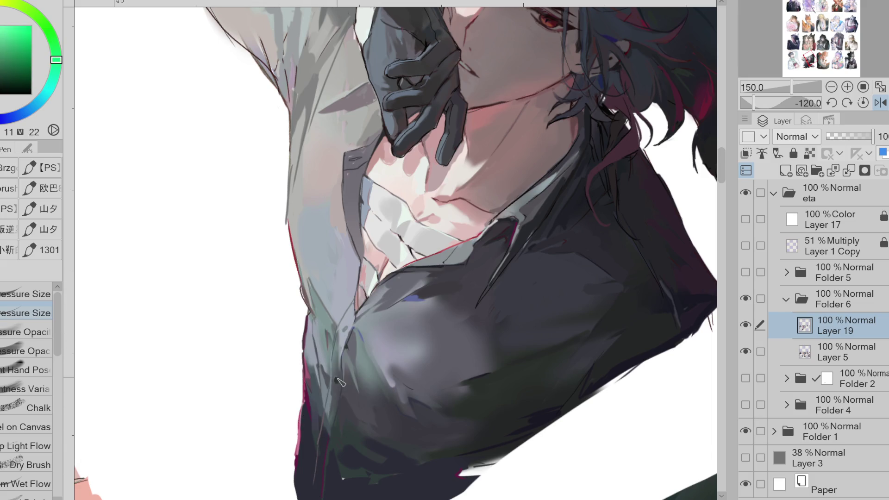
{"action": "left_click", "coordinate": [328, 438], "text": "alt"}
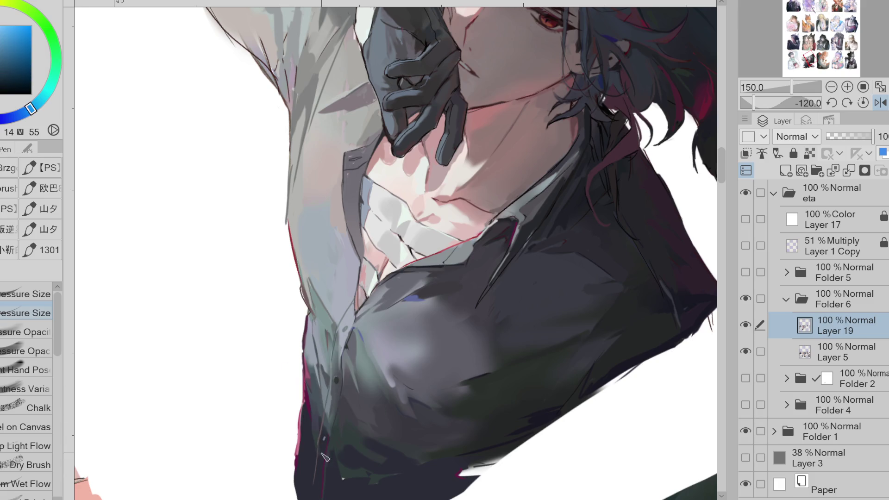
{"action": "left_click", "coordinate": [338, 477], "text": "alt"}
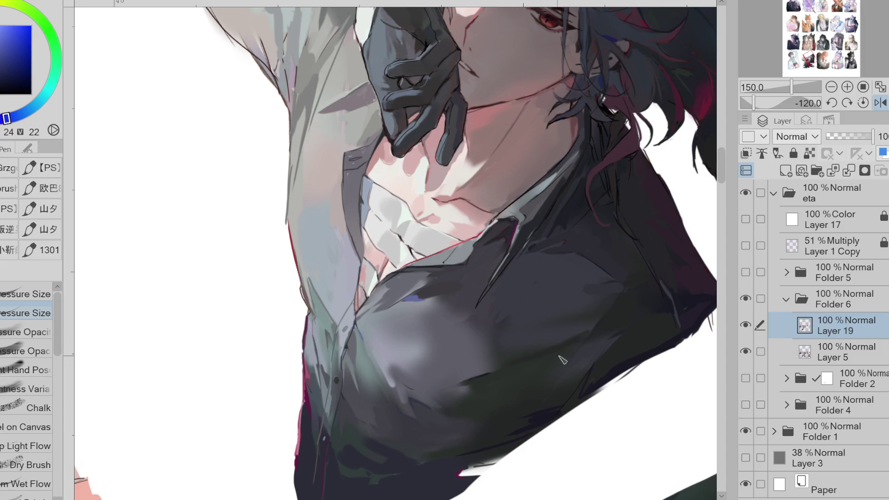
{"action": "left_click", "coordinate": [521, 213], "text": "alt"}
{"action": "left_click", "coordinate": [485, 231], "text": "alt"}
{"action": "left_click", "coordinate": [474, 244], "text": "alt"}
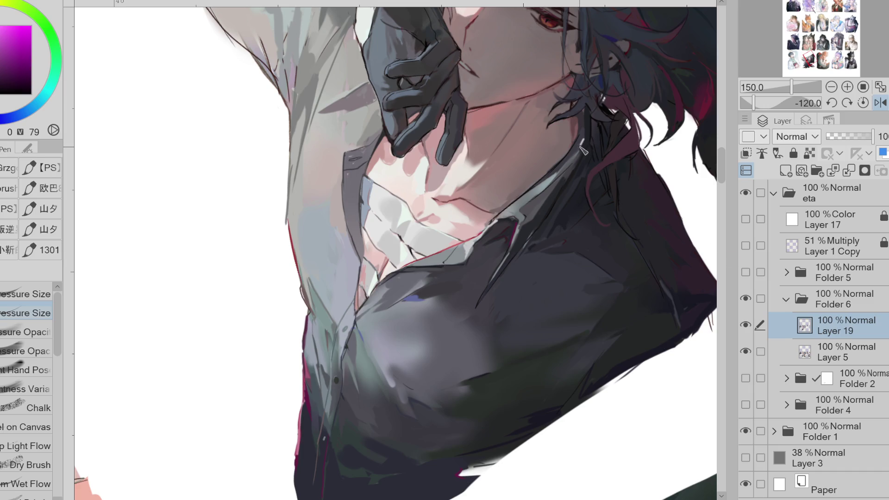
Step: Paint light grey over the dark edge beside the glove
{"action": "left_click", "coordinate": [343, 74], "text": "alt"}
{"action": "left_click_drag", "start_coordinate": [371, 82], "coordinate": [357, 91]}
{"action": "left_click", "coordinate": [3, 46]}
{"action": "left_click", "coordinate": [371, 102], "text": "alt"}
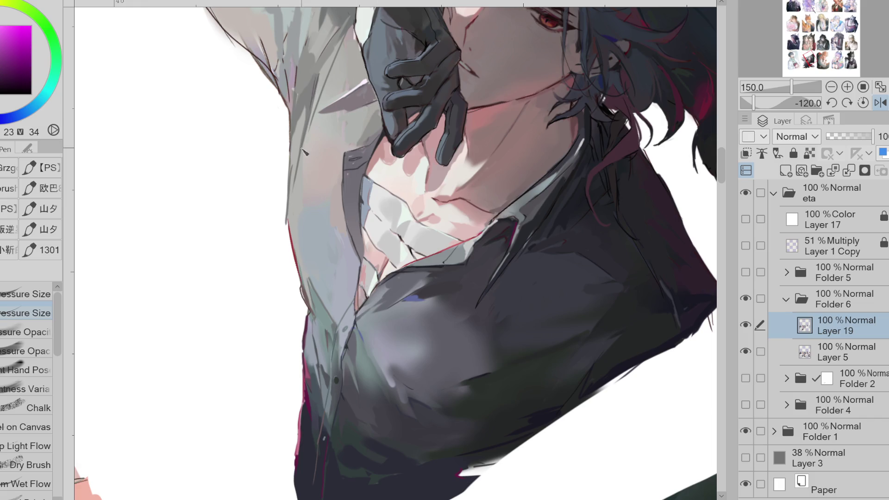
Step: Flip the view horizontally, rotate it to 138.2 and pan over to the raised sleeve
{"action": "scroll", "coordinate": [729, 182], "scroll_direction": "up", "scroll_amount": 1}
{"action": "scroll", "coordinate": [729, 182], "scroll_direction": "up", "scroll_amount": 8}
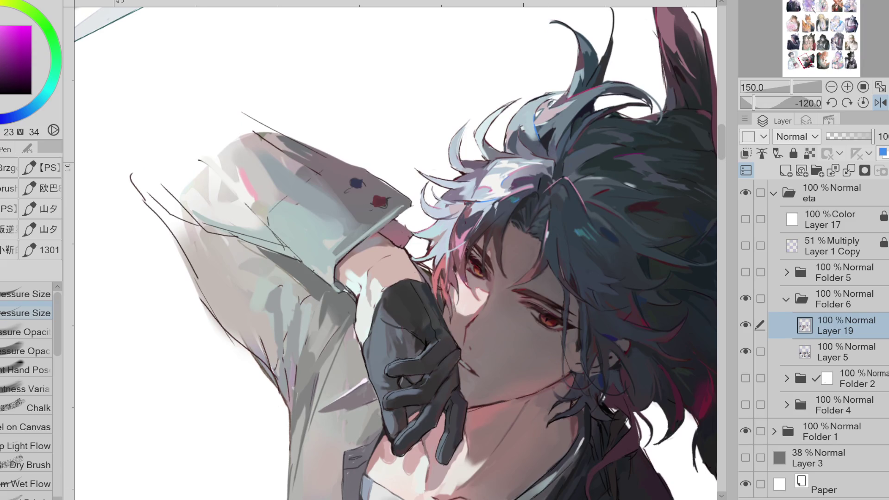
{"action": "left_click", "coordinate": [881, 103]}
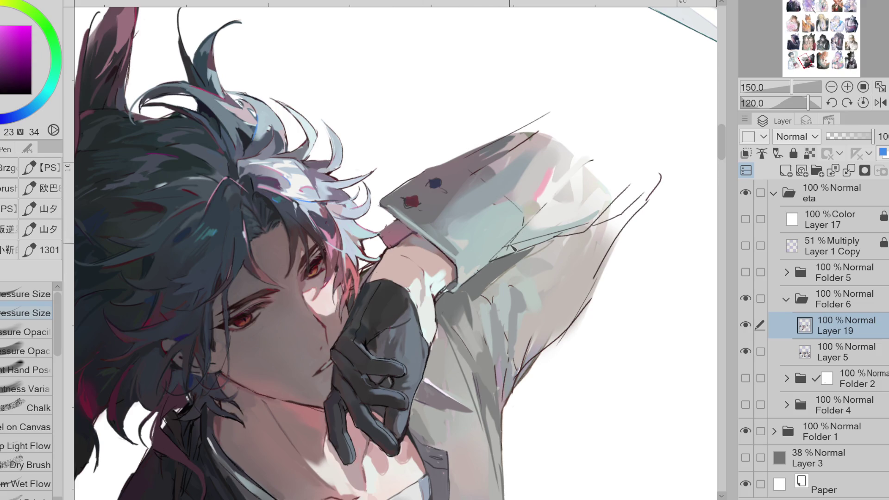
{"action": "left_click_drag", "start_coordinate": [509, 249], "coordinate": [504, 285]}
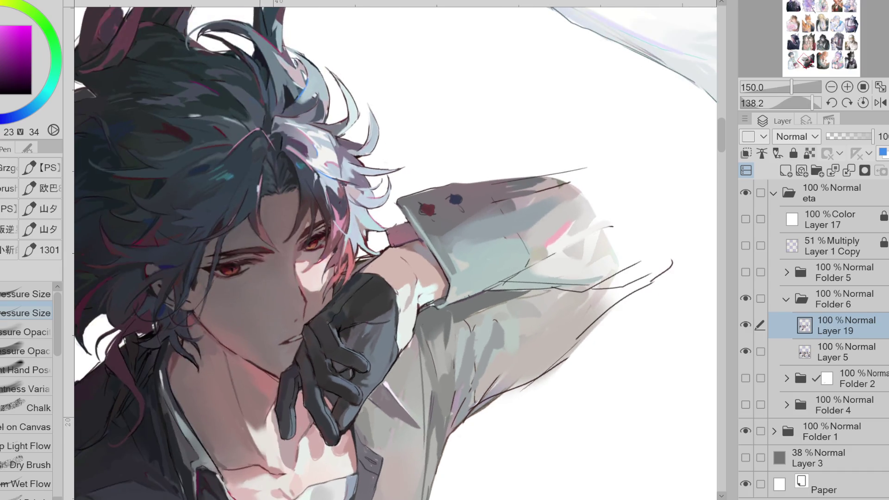
{"action": "mouse_move", "coordinate": [641, 463]}
{"action": "left_mouse_down"}
{"action": "mouse_move", "coordinate": [378, 458]}
{"action": "mouse_move", "coordinate": [596, 463]}
{"action": "mouse_move", "coordinate": [473, 465]}
{"action": "left_mouse_up"}
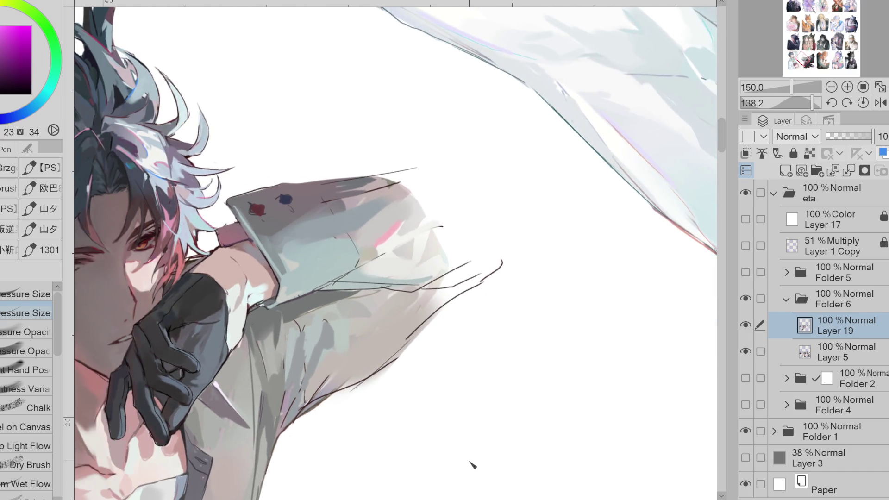
{"action": "left_click", "coordinate": [334, 264], "text": "alt"}
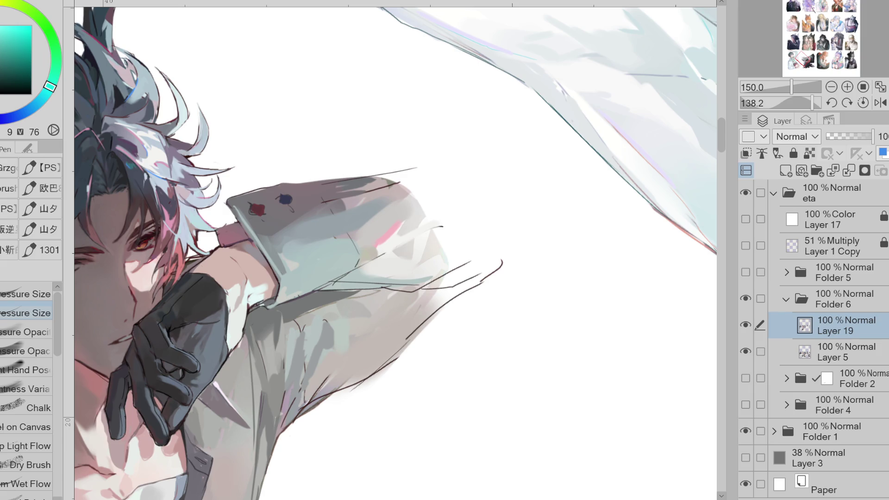
Step: Add an empty layer above Layer 19, then remove it again
{"action": "key", "text": "g"}
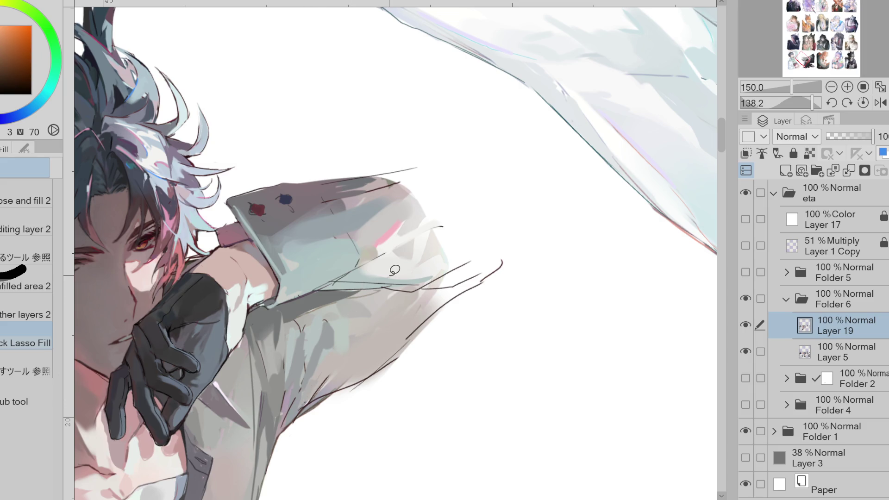
{"action": "left_click", "coordinate": [786, 170]}
{"action": "key", "text": "p"}
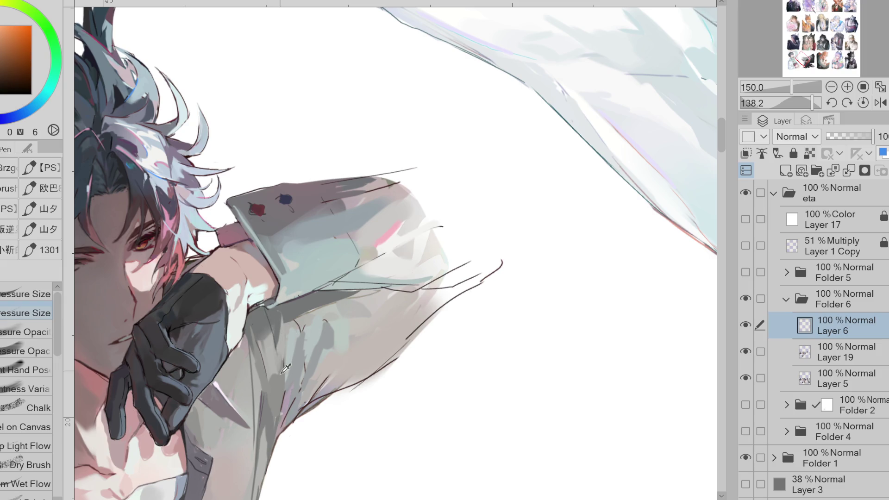
{"action": "key", "text": "ctrl+e"}
Step: Draw a thin fold line down the sleeve, redrawing it once
{"action": "left_click_drag", "start_coordinate": [267, 308], "coordinate": [281, 423]}
{"action": "scroll", "coordinate": [295, 213], "scroll_direction": "down", "scroll_amount": 1}
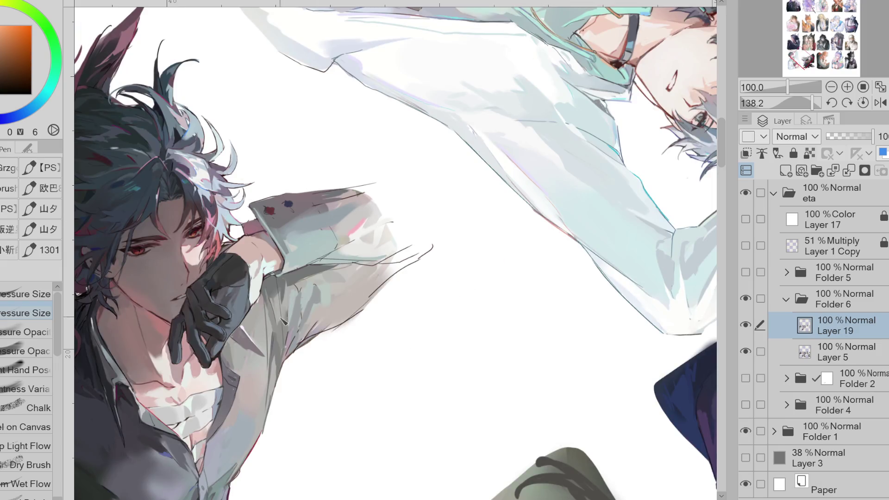
{"action": "scroll", "coordinate": [286, 298], "scroll_direction": "up", "scroll_amount": 1}
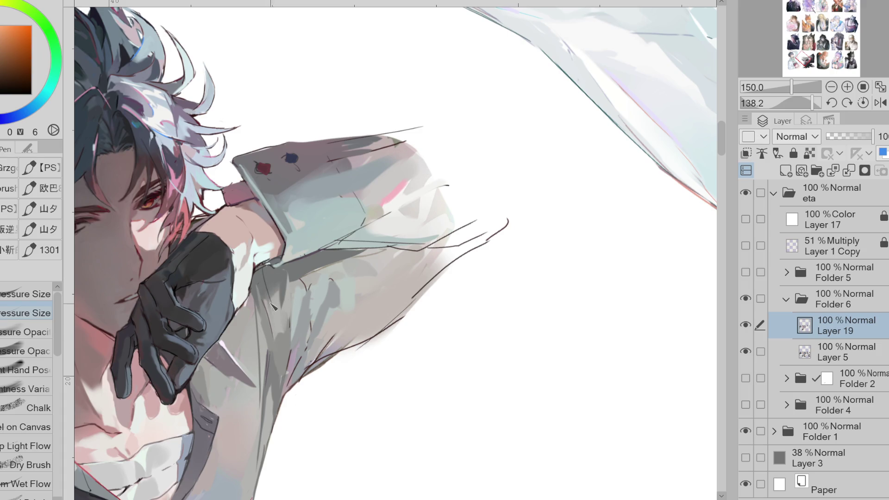
{"action": "left_click_drag", "start_coordinate": [240, 262], "coordinate": [281, 336]}
{"action": "key", "text": "ctrl+z"}
{"action": "left_click_drag", "start_coordinate": [255, 273], "coordinate": [285, 346]}
Step: Draw a dark navy-purple fold line on the sleeve and lighten part of it
{"action": "left_click", "coordinate": [279, 314], "text": "alt"}
{"action": "left_click", "coordinate": [266, 276], "text": "alt"}
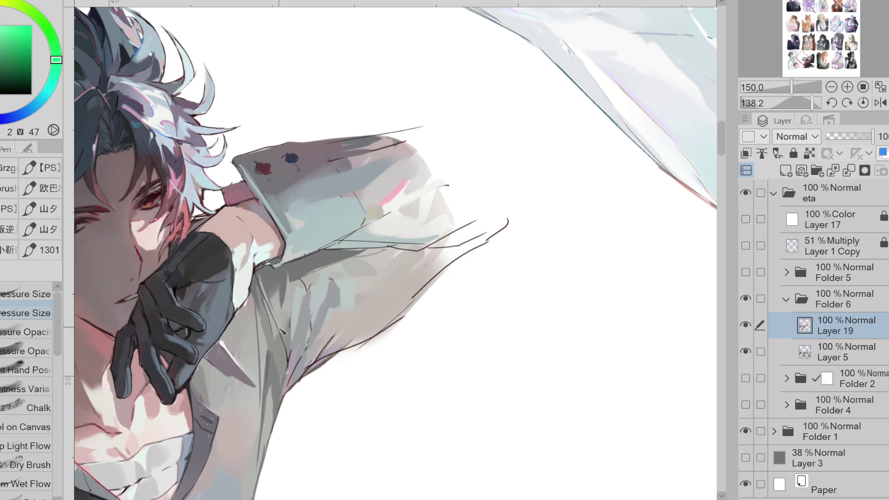
{"action": "left_click", "coordinate": [264, 272], "text": "alt"}
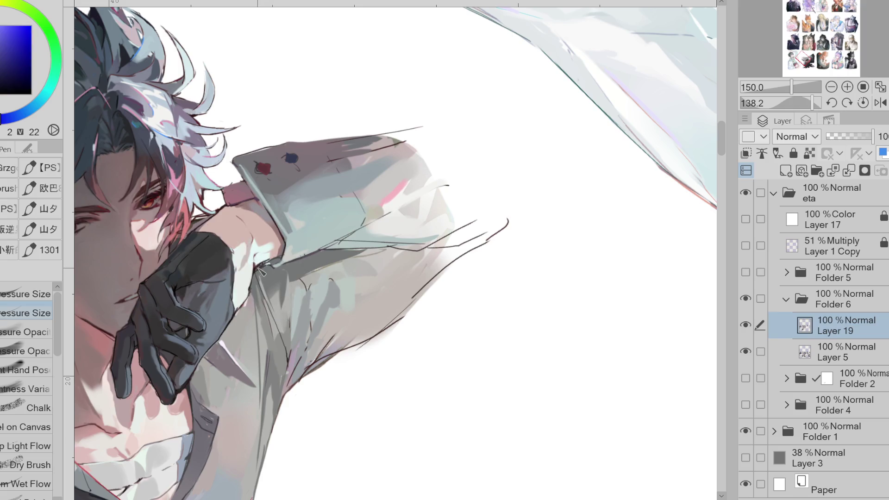
{"action": "left_click_drag", "start_coordinate": [268, 300], "coordinate": [287, 360]}
{"action": "key", "text": "ctrl+z"}
{"action": "left_click_drag", "start_coordinate": [267, 302], "coordinate": [287, 358]}
{"action": "key", "text": "e"}
{"action": "left_click", "coordinate": [278, 347], "text": "alt"}
{"action": "key", "text": "p"}
{"action": "left_click_drag", "start_coordinate": [264, 292], "coordinate": [274, 340]}
Step: Hatch dark reddish strokes along the sleeve crease and soften them with blue-grey
{"action": "left_click", "coordinate": [271, 365], "text": "alt"}
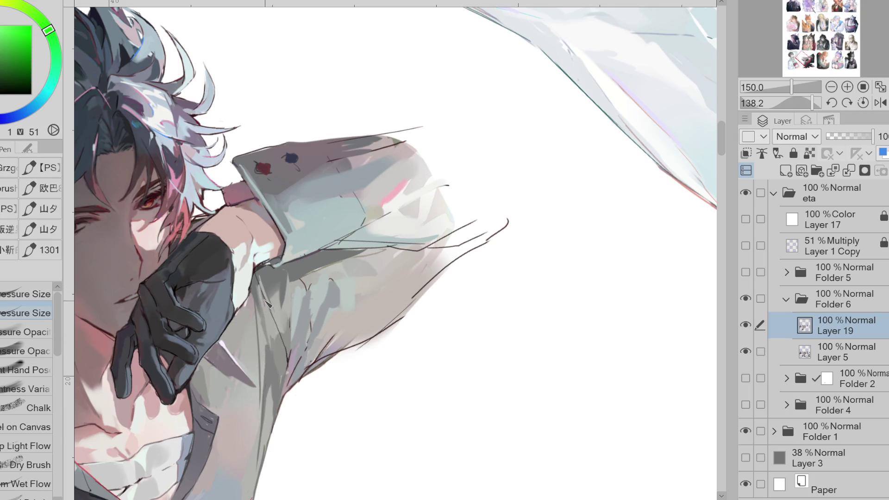
{"action": "left_click", "coordinate": [285, 367], "text": "alt"}
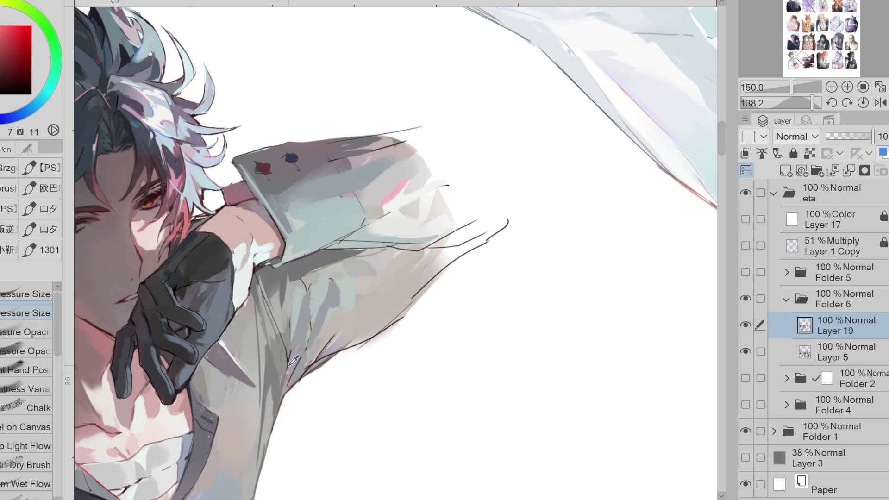
{"action": "mouse_move", "coordinate": [286, 367]}
{"action": "left_mouse_down"}
{"action": "mouse_move", "coordinate": [292, 394]}
{"action": "mouse_move", "coordinate": [331, 341]}
{"action": "mouse_move", "coordinate": [299, 393]}
{"action": "mouse_move", "coordinate": [342, 334]}
{"action": "left_mouse_up"}
{"action": "left_click", "coordinate": [299, 367], "text": "alt"}
{"action": "left_click_drag", "start_coordinate": [302, 364], "coordinate": [324, 348]}
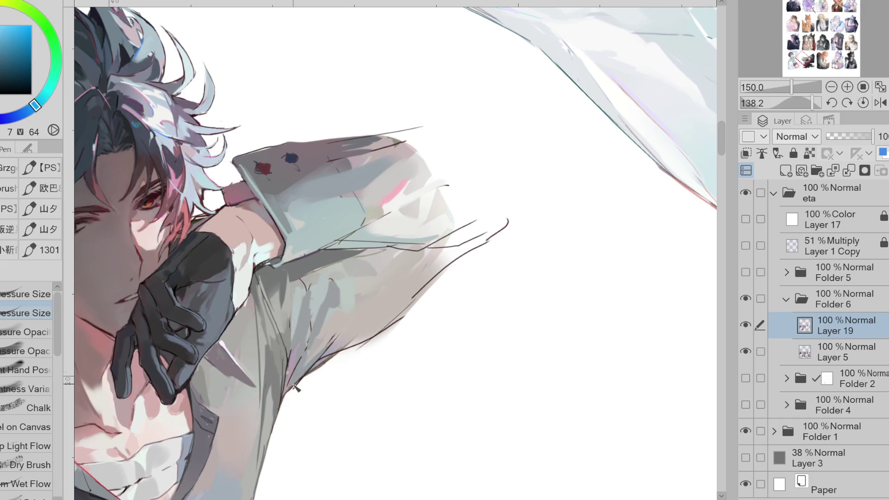
Step: Sample teal, blue, yellow-green and grey-green tones from the sleeve
{"action": "left_click", "coordinate": [331, 278], "text": "alt"}
{"action": "left_click", "coordinate": [317, 292], "text": "alt"}
{"action": "left_click", "coordinate": [306, 324], "text": "alt"}
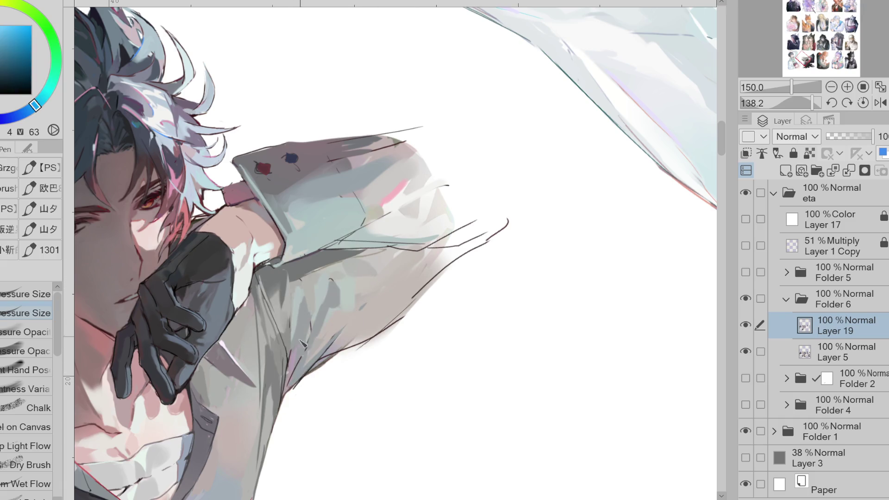
{"action": "left_click", "coordinate": [290, 302], "text": "alt"}
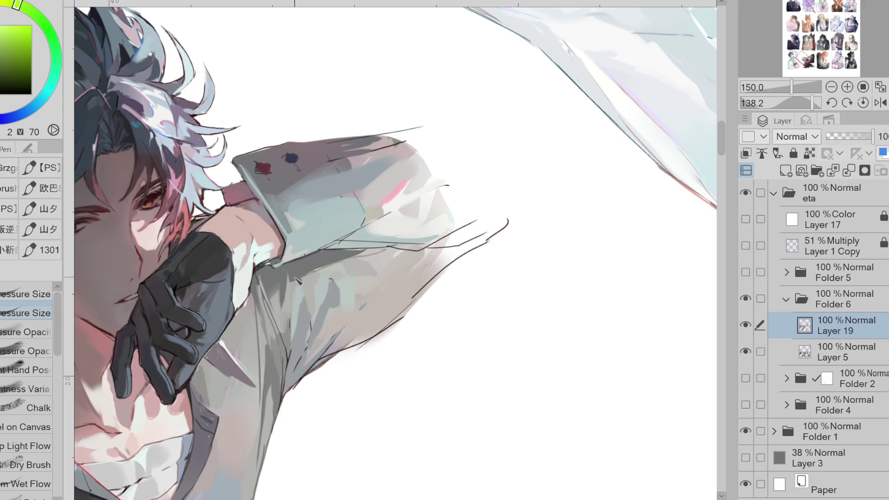
{"action": "left_click", "coordinate": [297, 280], "text": "alt"}
{"action": "left_click", "coordinate": [297, 276], "text": "alt"}
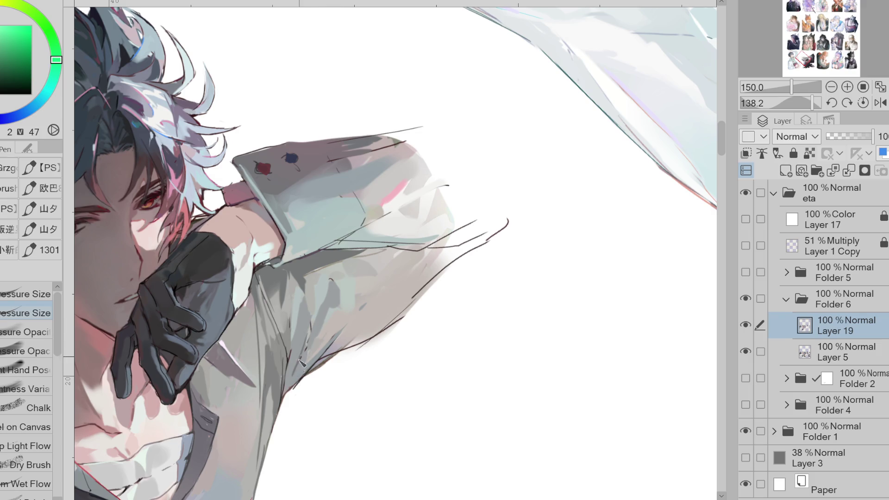
{"action": "left_click", "coordinate": [277, 320], "text": "alt"}
{"action": "left_click", "coordinate": [284, 301], "text": "alt"}
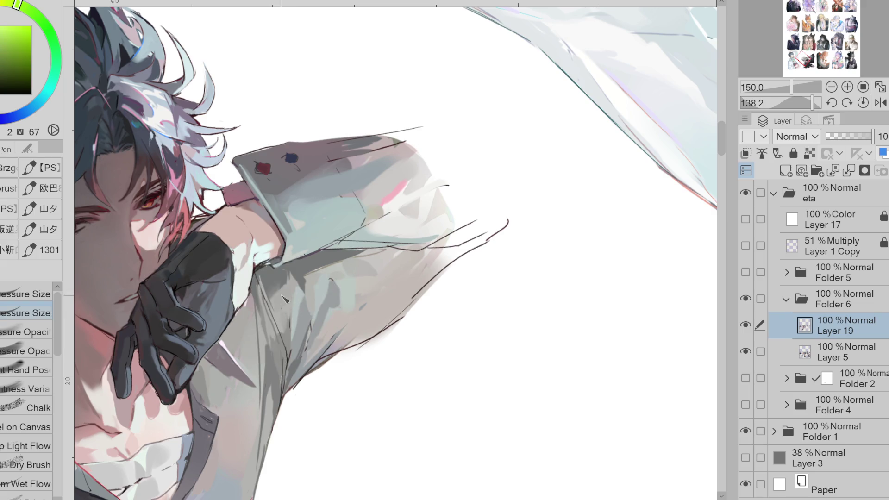
{"action": "left_click", "coordinate": [297, 293], "text": "alt"}
{"action": "left_click", "coordinate": [287, 333], "text": "alt"}
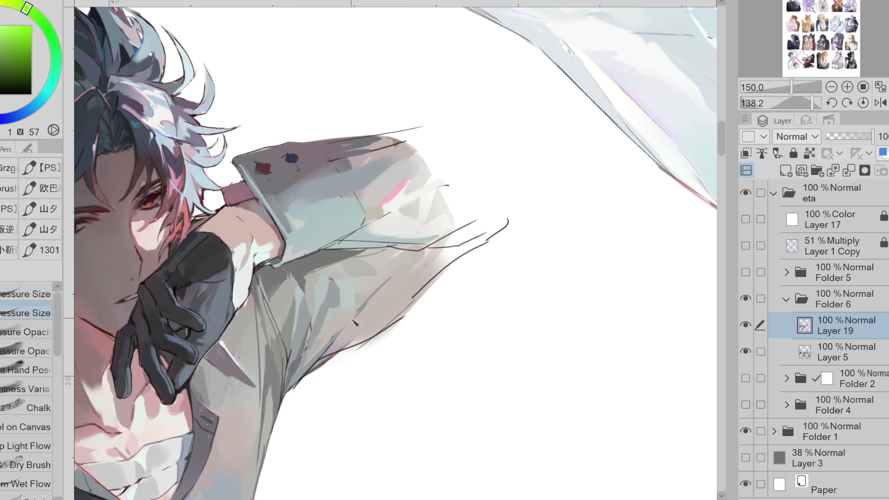
Step: Pick orange, hide Folder 2's cape lines and show Folder 4's red background and sword
{"action": "left_click", "coordinate": [384, 294], "text": "alt"}
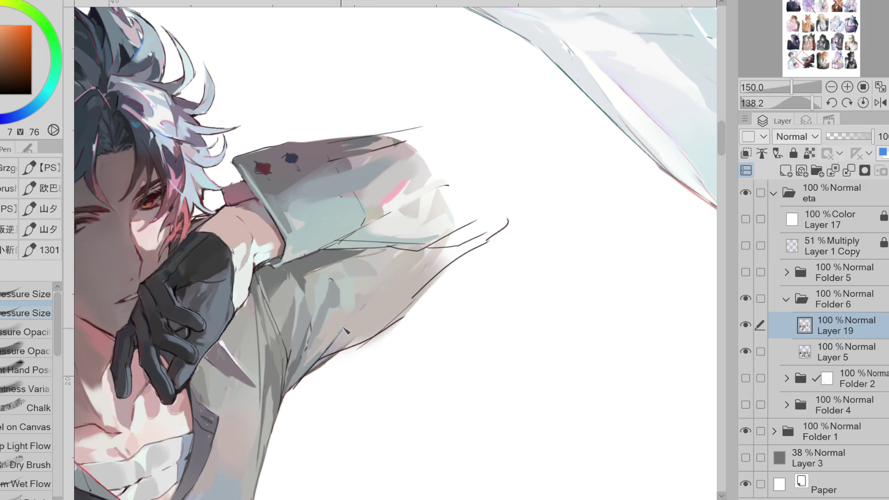
{"action": "key", "text": "e"}
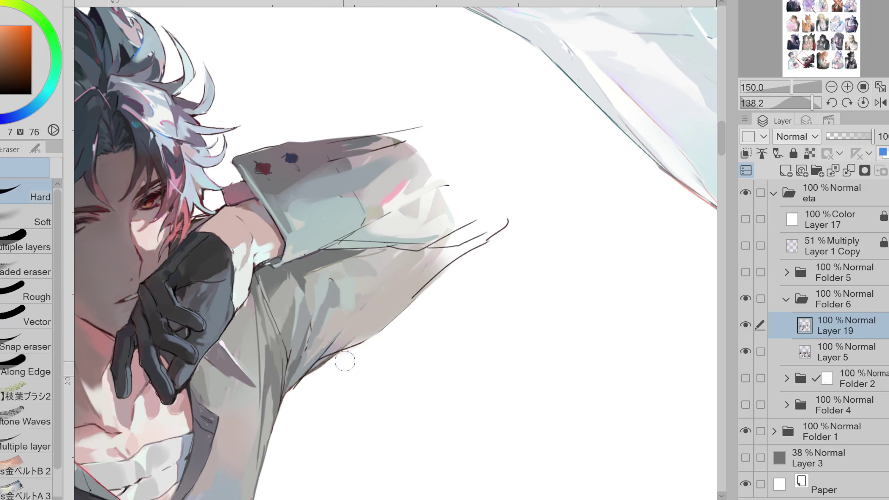
{"action": "key", "text": "p"}
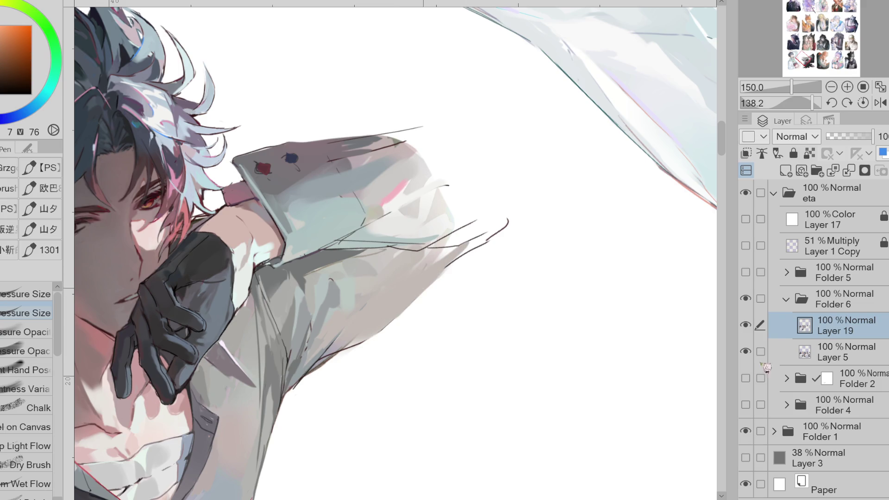
{"action": "left_click", "coordinate": [747, 379]}
{"action": "left_click", "coordinate": [746, 378]}
{"action": "left_click", "coordinate": [746, 405]}
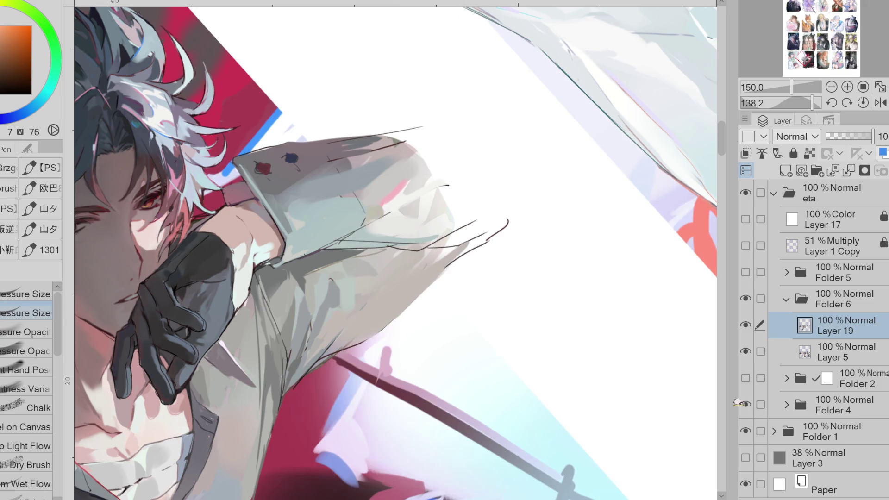
Step: Sample a dark green-grey and draw a dark stroke along the sleeve fold
{"action": "left_click", "coordinate": [366, 229], "text": "alt"}
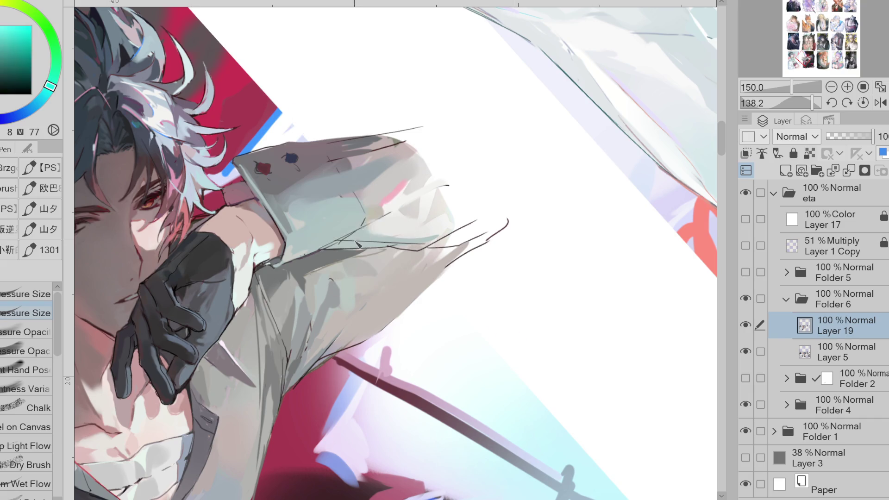
{"action": "left_click", "coordinate": [368, 229], "text": "alt"}
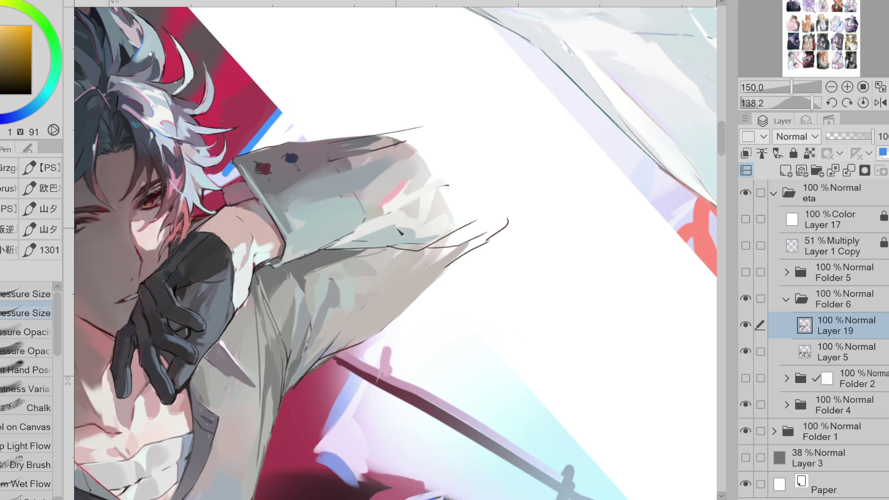
{"action": "left_click", "coordinate": [330, 261], "text": "alt"}
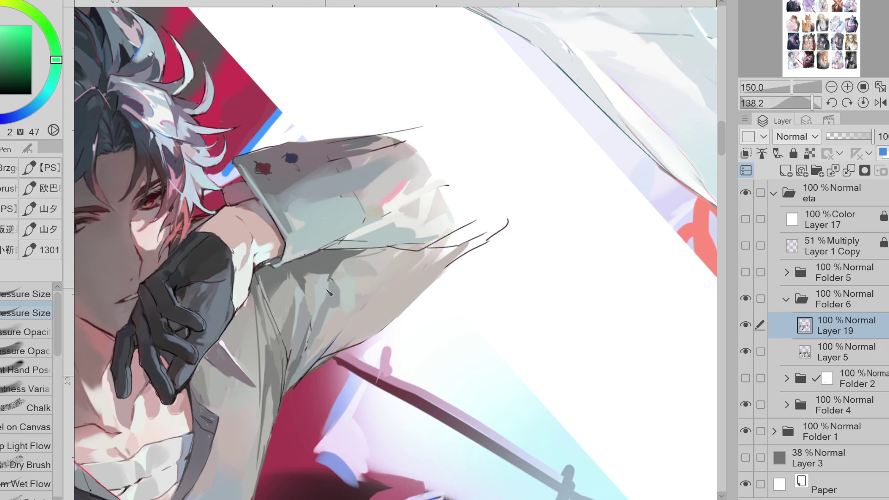
{"action": "left_click_drag", "start_coordinate": [333, 275], "coordinate": [311, 337]}
{"action": "left_click", "coordinate": [332, 289], "text": "alt"}
{"action": "left_click", "coordinate": [334, 262], "text": "alt"}
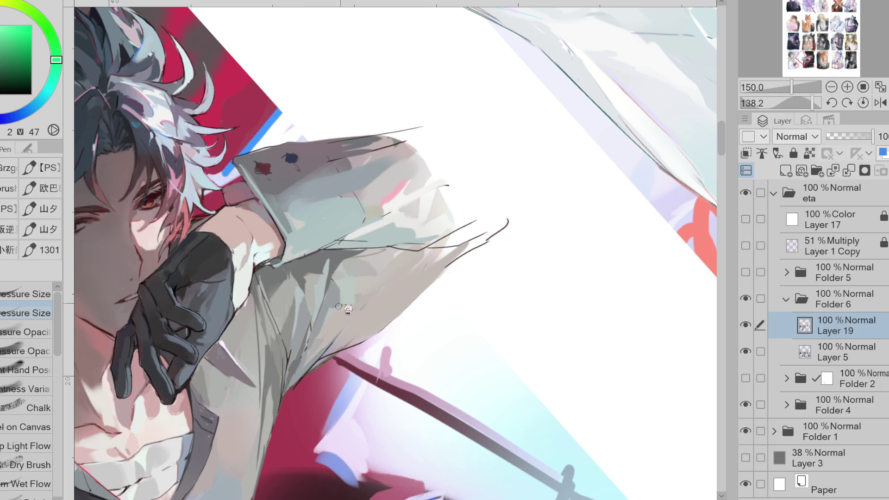